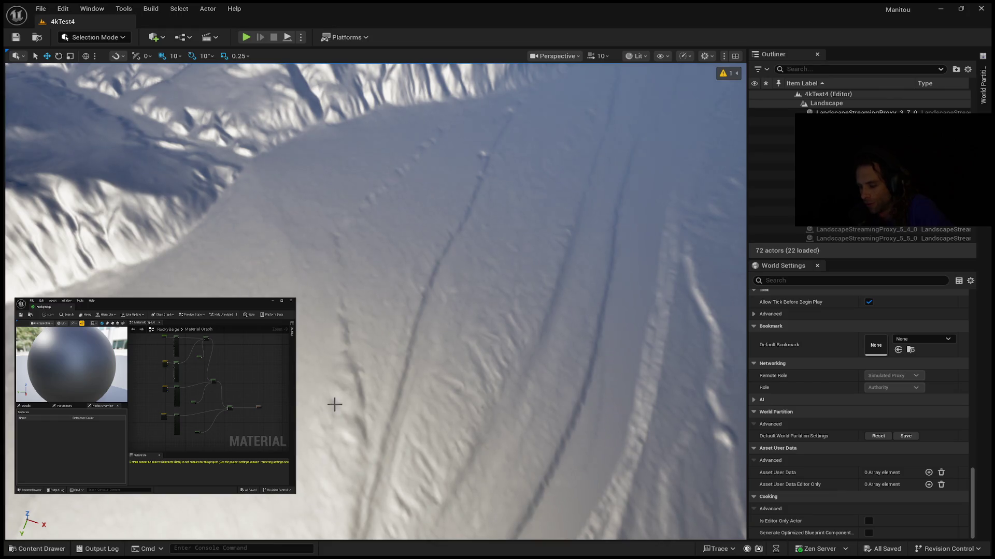
Step: Select a section of the untextured 4kTest4 landscape in the viewport
{"action": "left_click", "coordinate": [348, 382]}
Step: Launch Play In Editor with Alt+P to view the mountain range from the plain
{"action": "key", "text": "alt+p"}
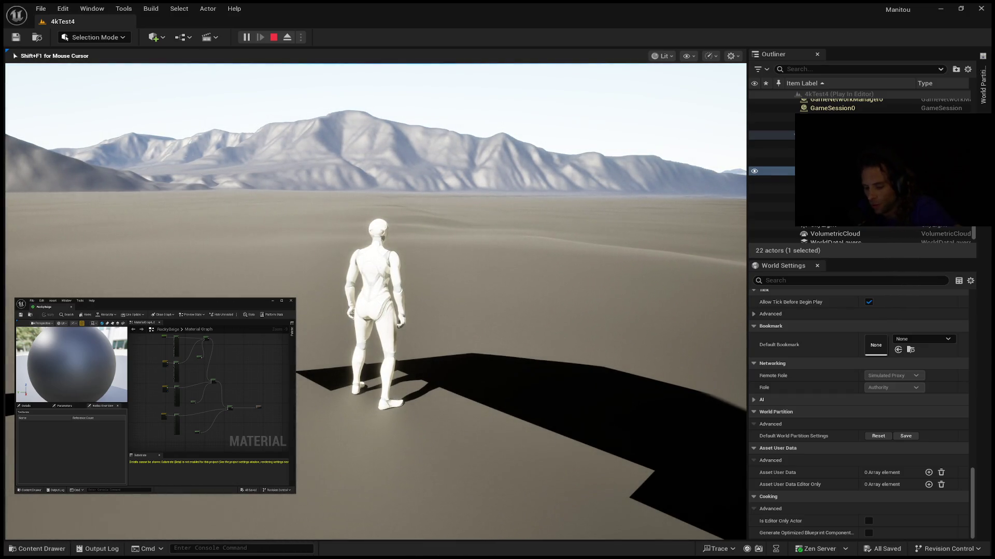
{"action": "mouse_move", "coordinate": [376, 300]}
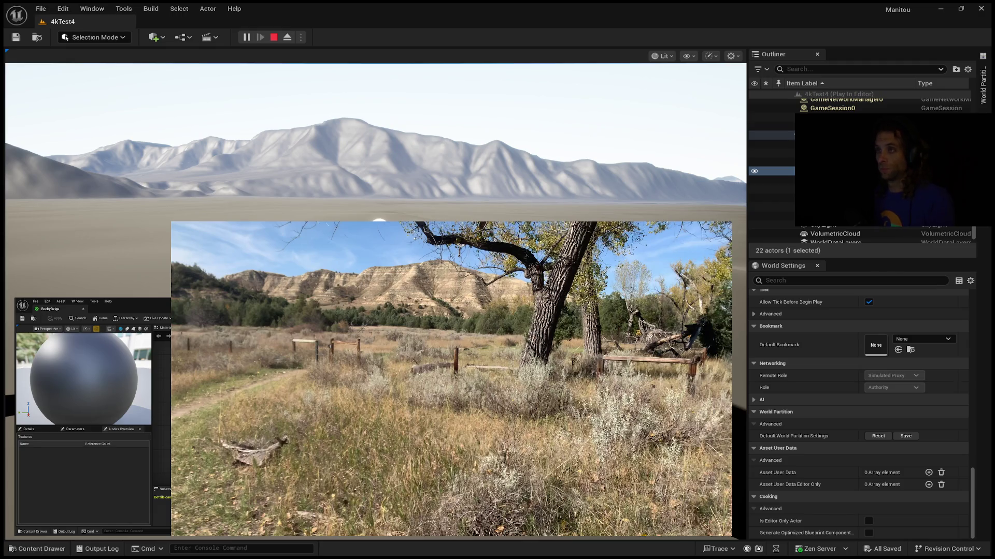
{"action": "left_click", "coordinate": [363, 156]}
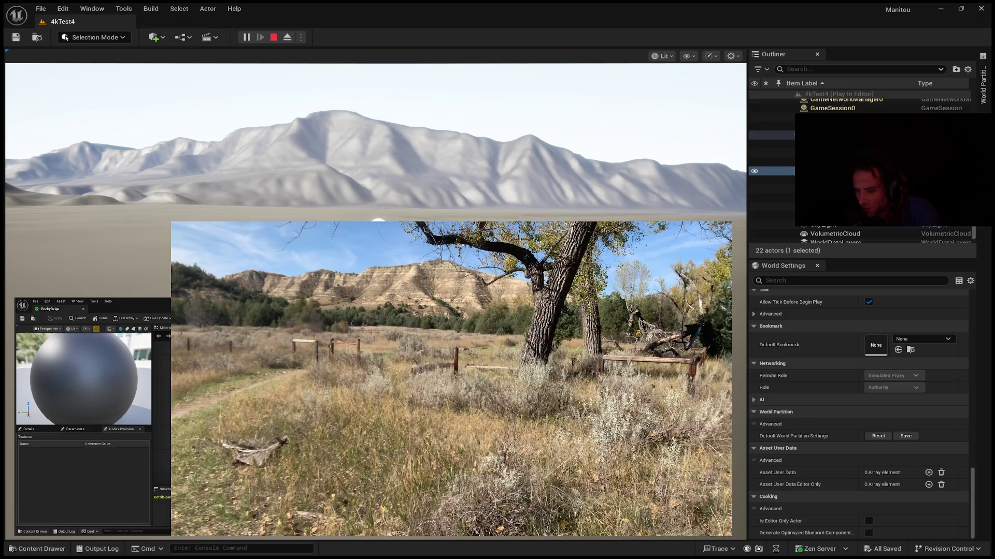
{"action": "left_click", "coordinate": [375, 155]}
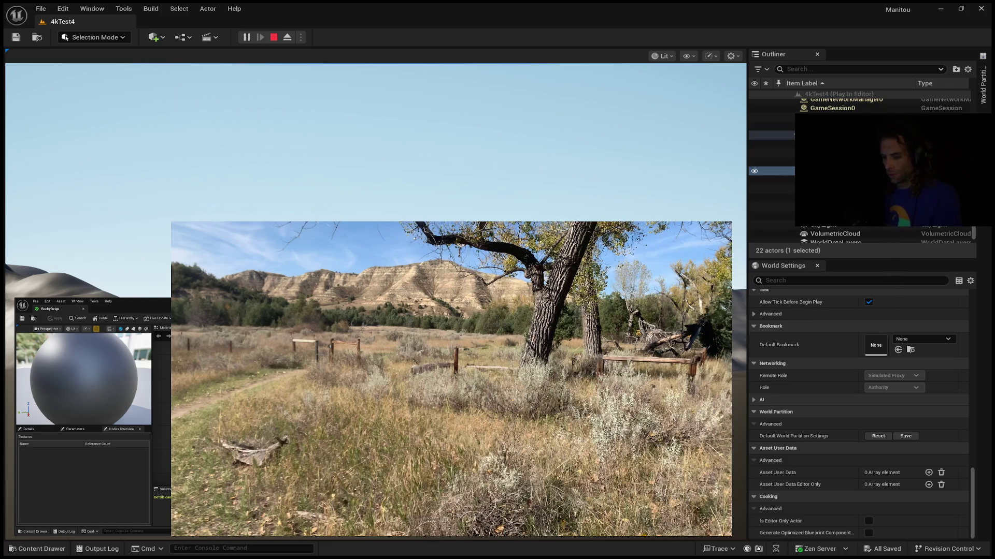
Step: Leave the Play In Editor session and return to the editor viewport
{"action": "key", "text": "Escape"}
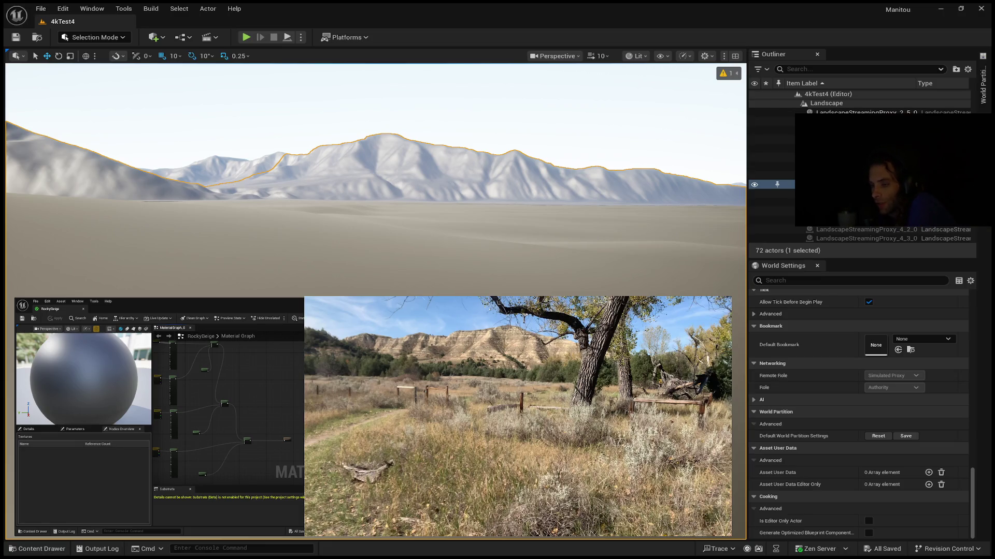
Step: Frame the viewport camera on the selected landscape with F
{"action": "key", "text": "f"}
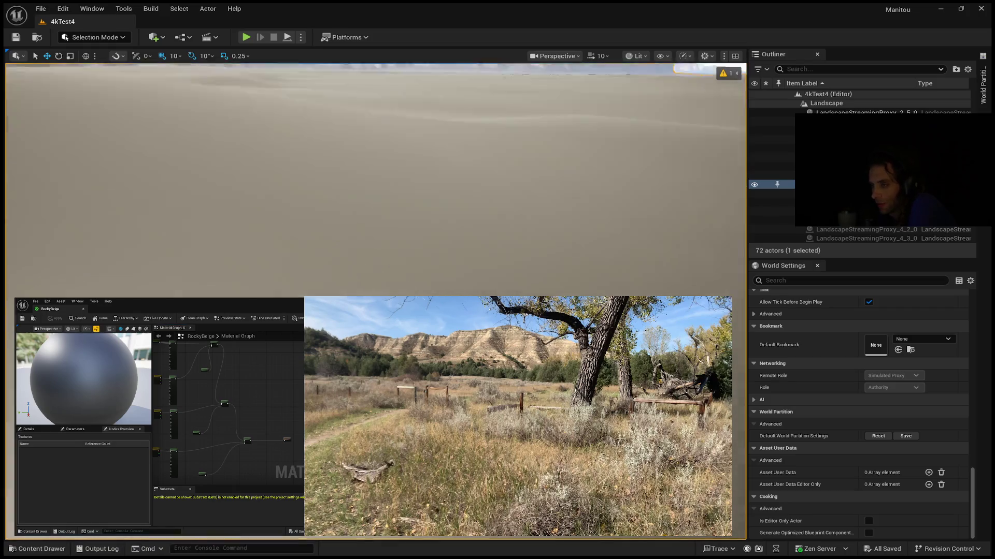